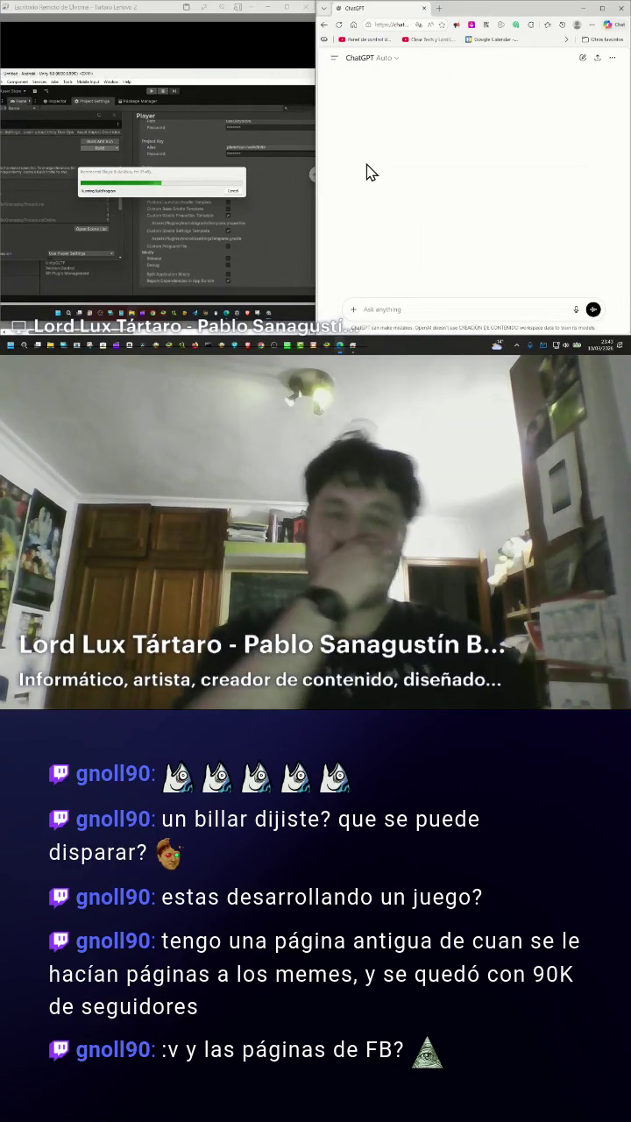
Scroll to the end of the 'Dungeon Master en stream' chat to see its cliffhanger reply
scroll(369, 166, down, 2)
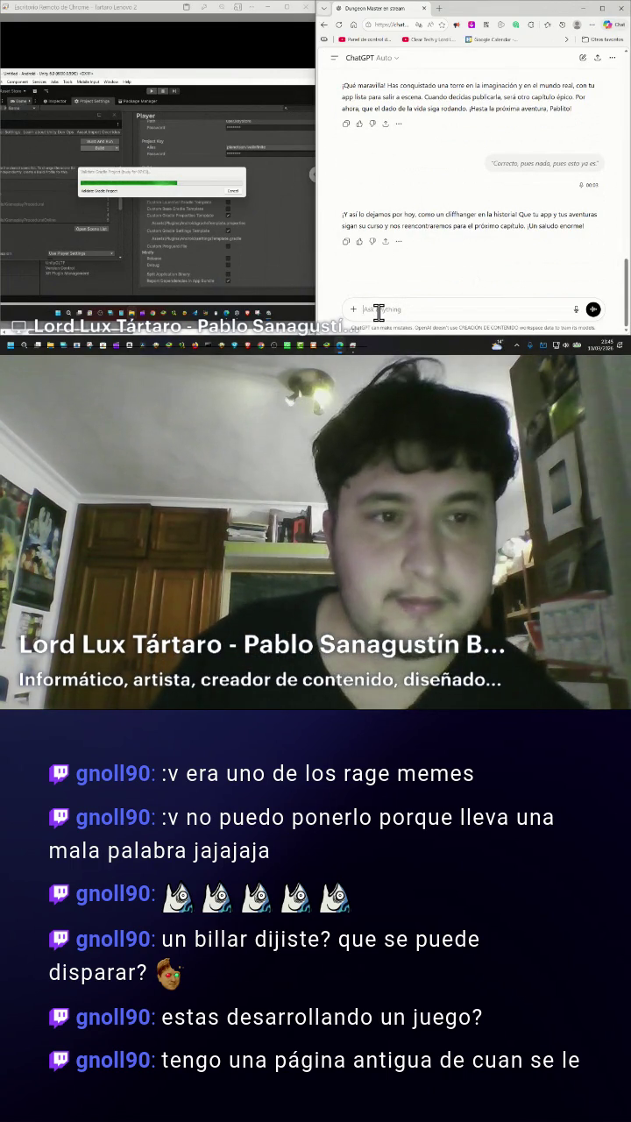
scroll(388, 190, up, 5)
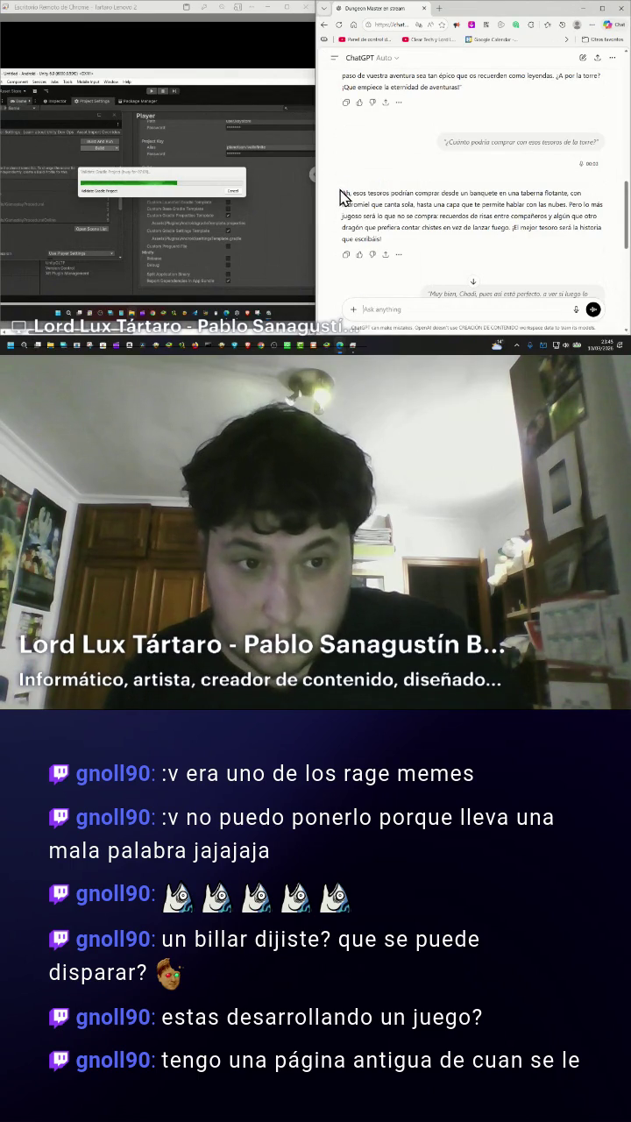
mouse_move(343, 194)
mouse_down()
mouse_move(355, 209)
mouse_move(412, 218)
mouse_move(425, 210)
mouse_up()
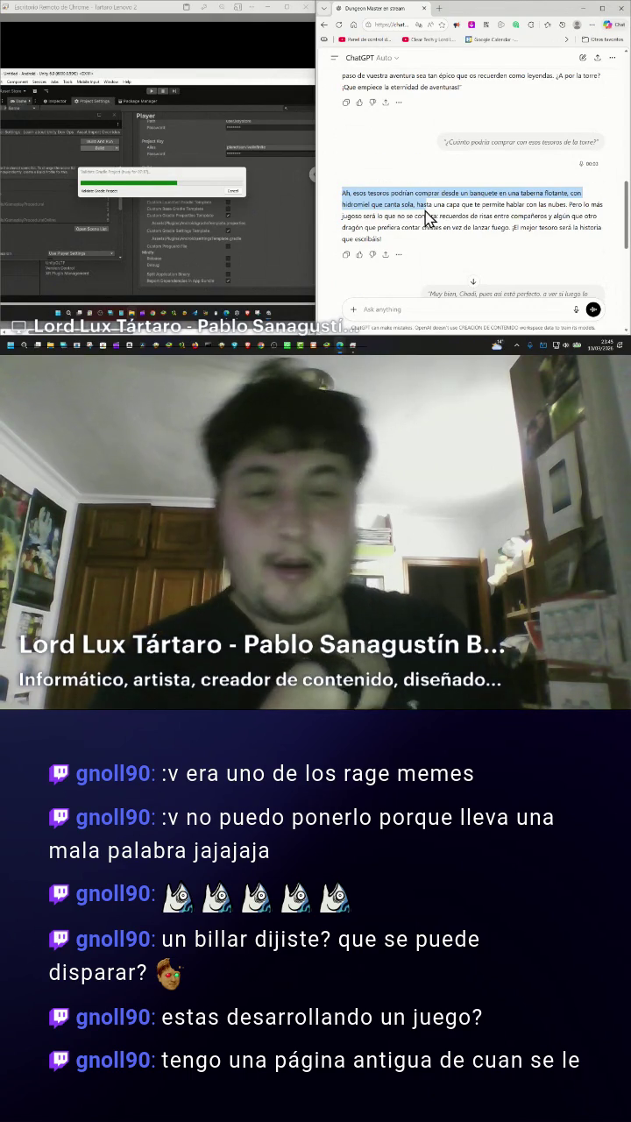
mouse_move(425, 211)
mouse_down()
mouse_move(409, 194)
mouse_move(466, 206)
mouse_move(587, 206)
mouse_move(450, 202)
mouse_move(444, 193)
mouse_move(574, 196)
mouse_move(526, 206)
mouse_move(413, 205)
mouse_move(566, 206)
mouse_move(561, 214)
mouse_move(471, 215)
mouse_move(594, 217)
mouse_move(605, 226)
mouse_move(441, 226)
mouse_move(518, 229)
mouse_move(523, 244)
mouse_up()
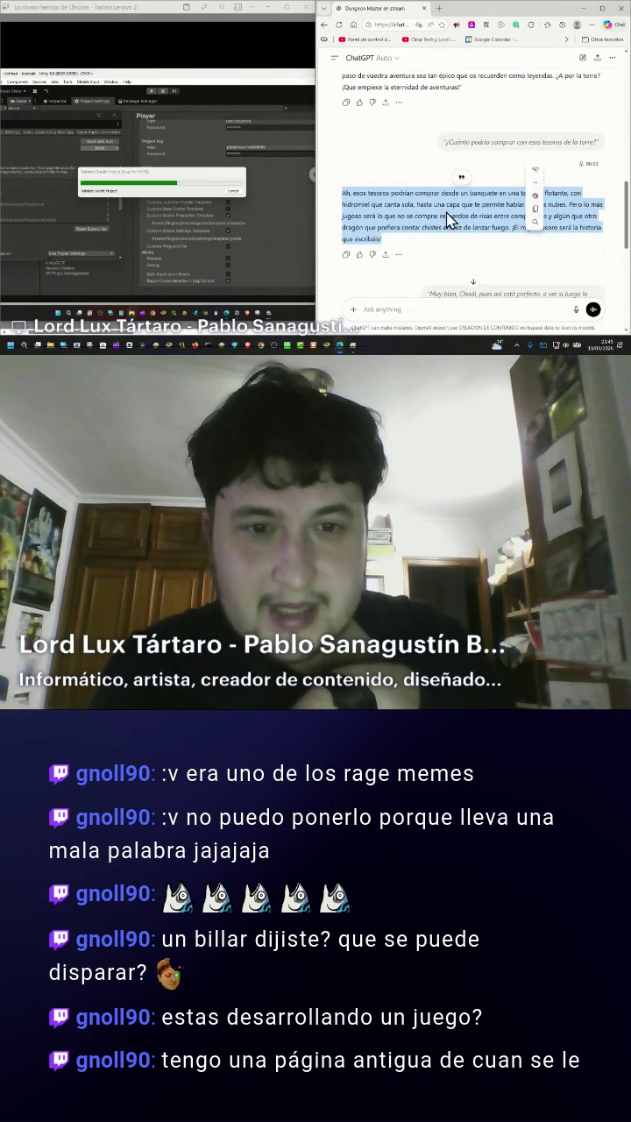
Start voice mode and speak a message about world peace and cooperation to the wise tree
click(593, 310)
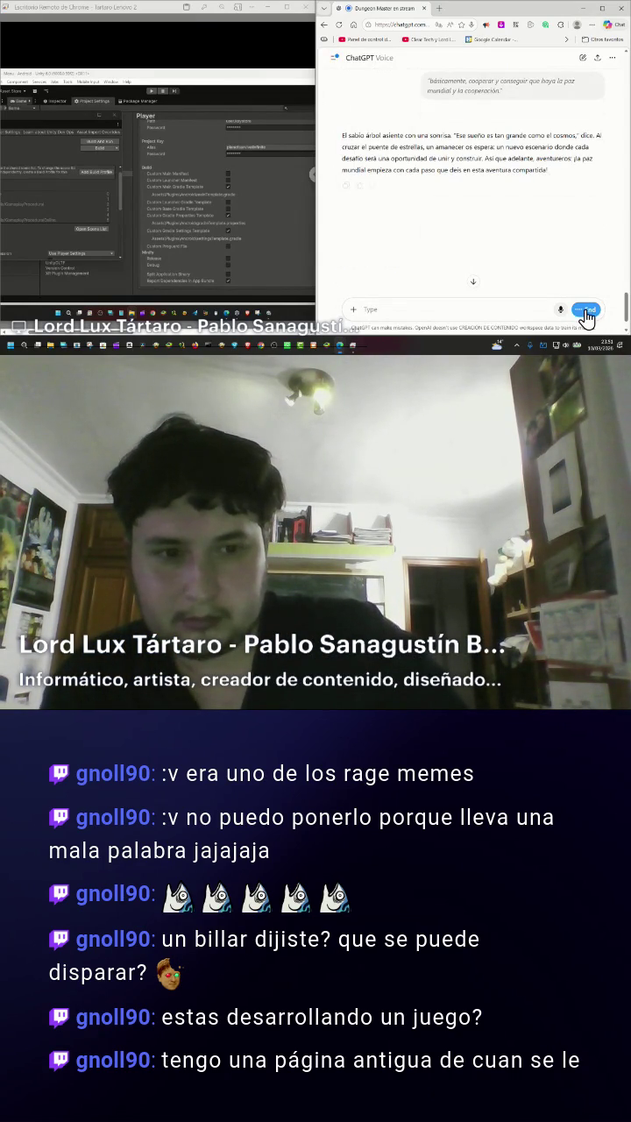
End voice mode, reverse-sort the Android builds, and drag the chosen build into the Play Console release
click(588, 312)
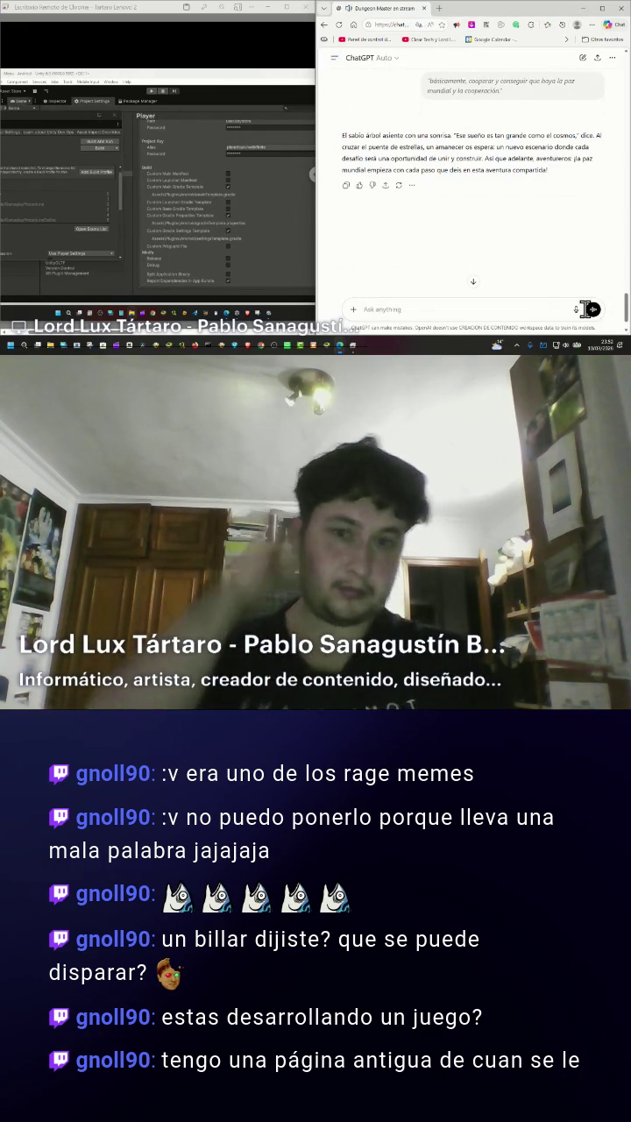
click(117, 332)
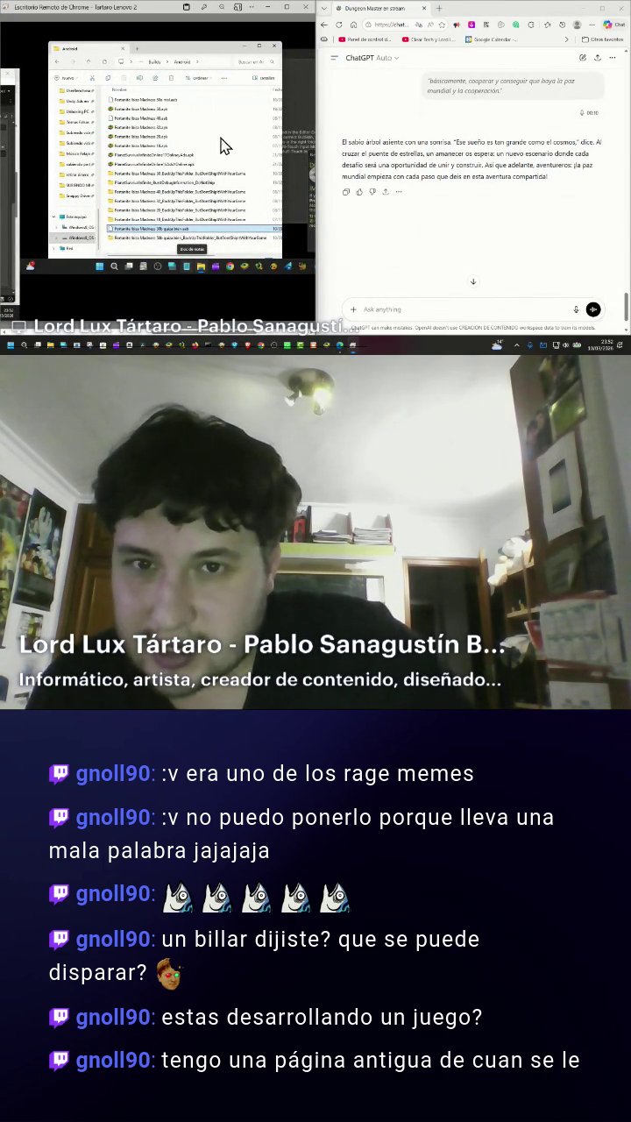
click(277, 91)
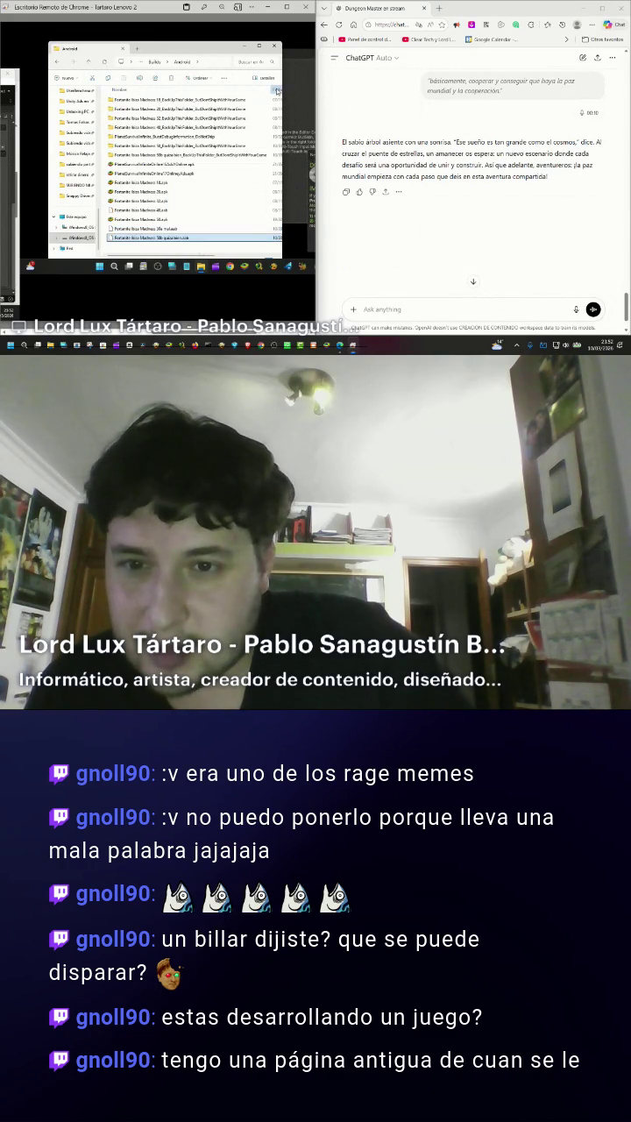
click(278, 91)
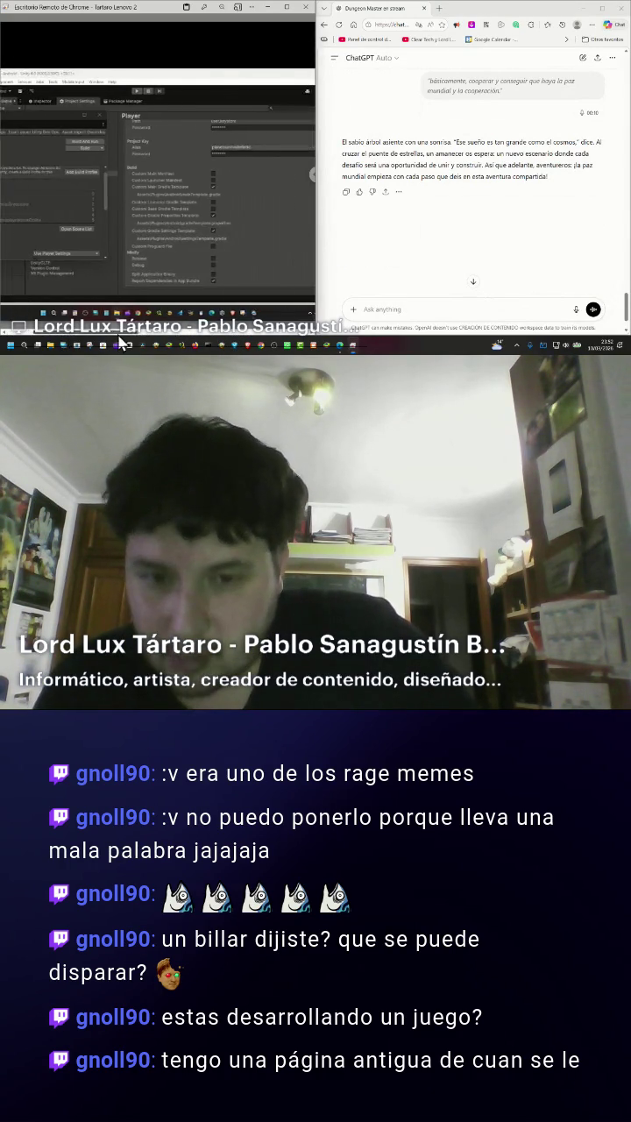
click(143, 314)
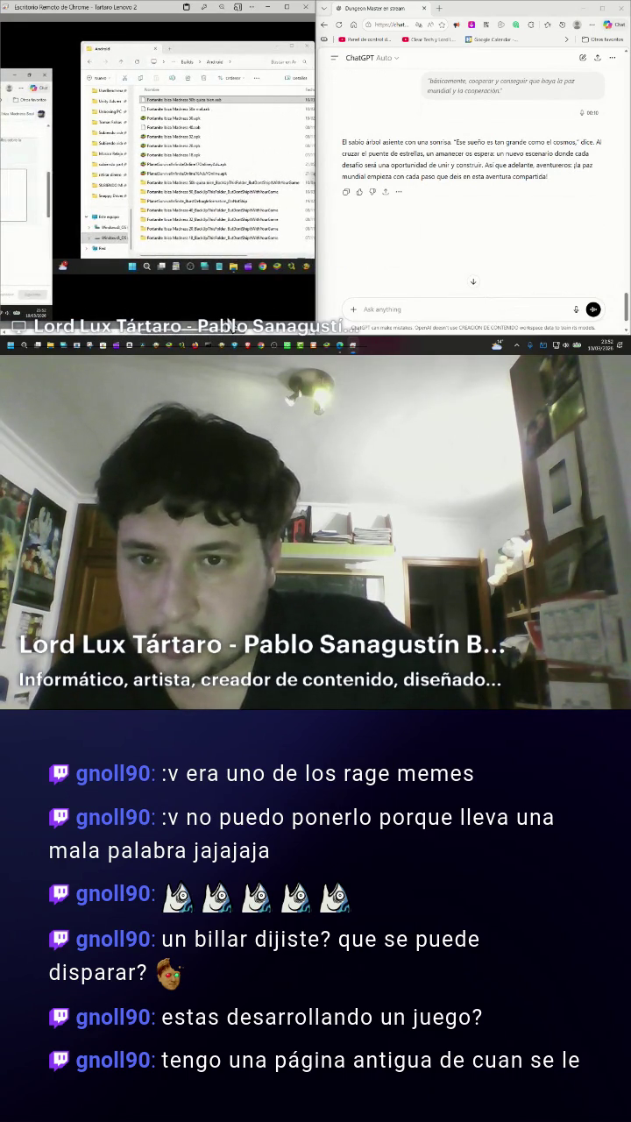
mouse_move(220, 109)
mouse_down()
mouse_move(83, 149)
mouse_move(42, 175)
mouse_move(10, 207)
mouse_up()
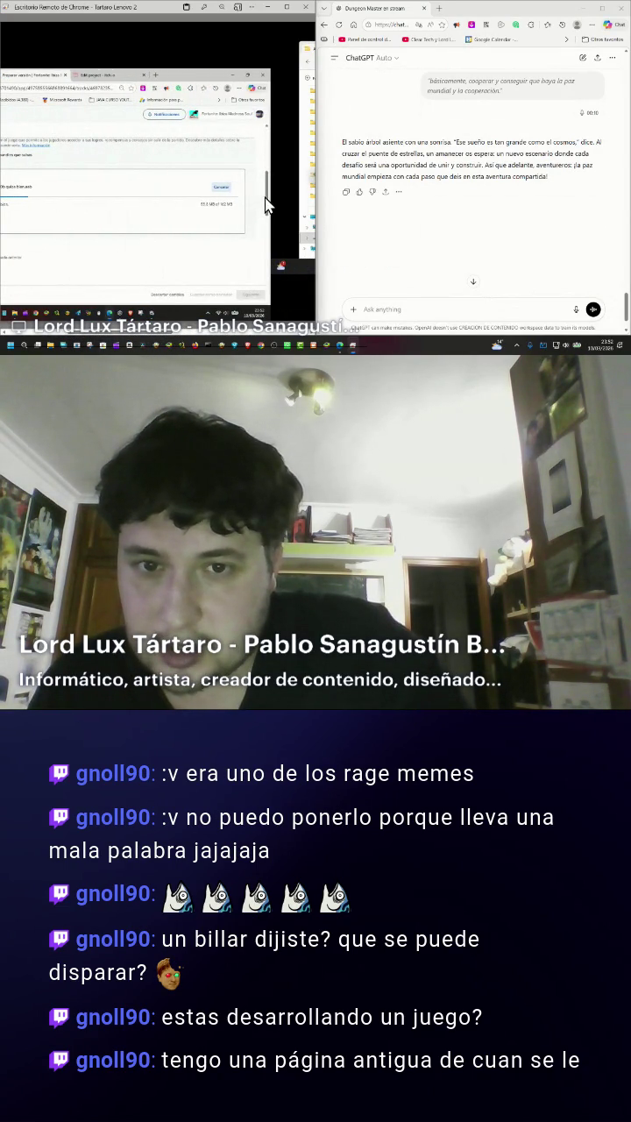
Wait on the Preparar versión form until the app bundle finishes uploading and Siguiente is active
drag(268, 202, 253, 255)
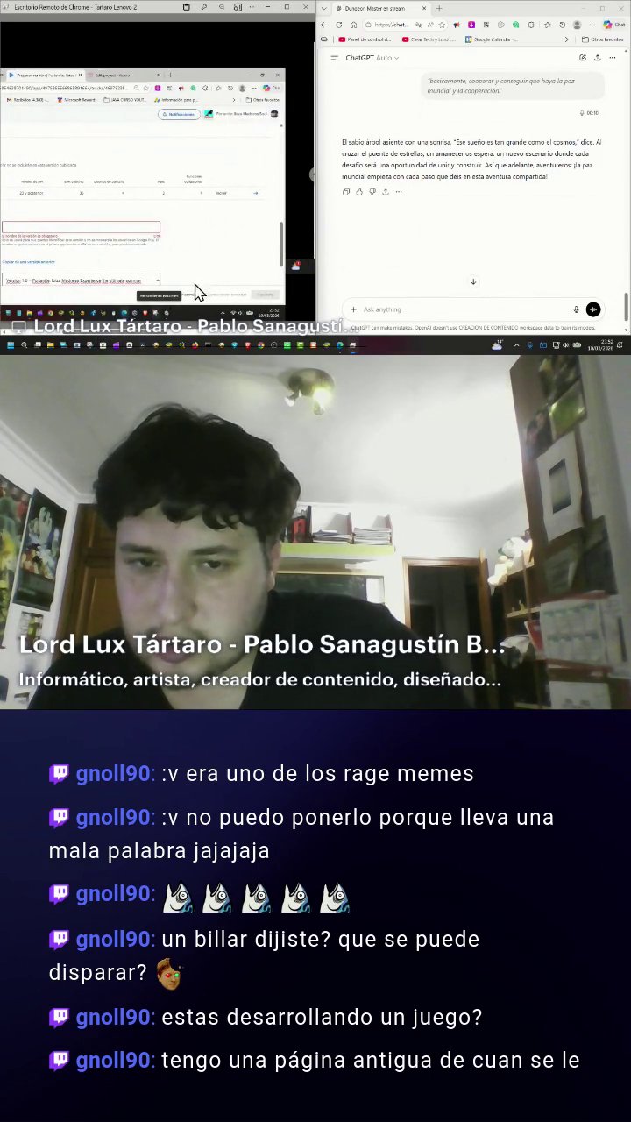
scroll(283, 260, up, 5)
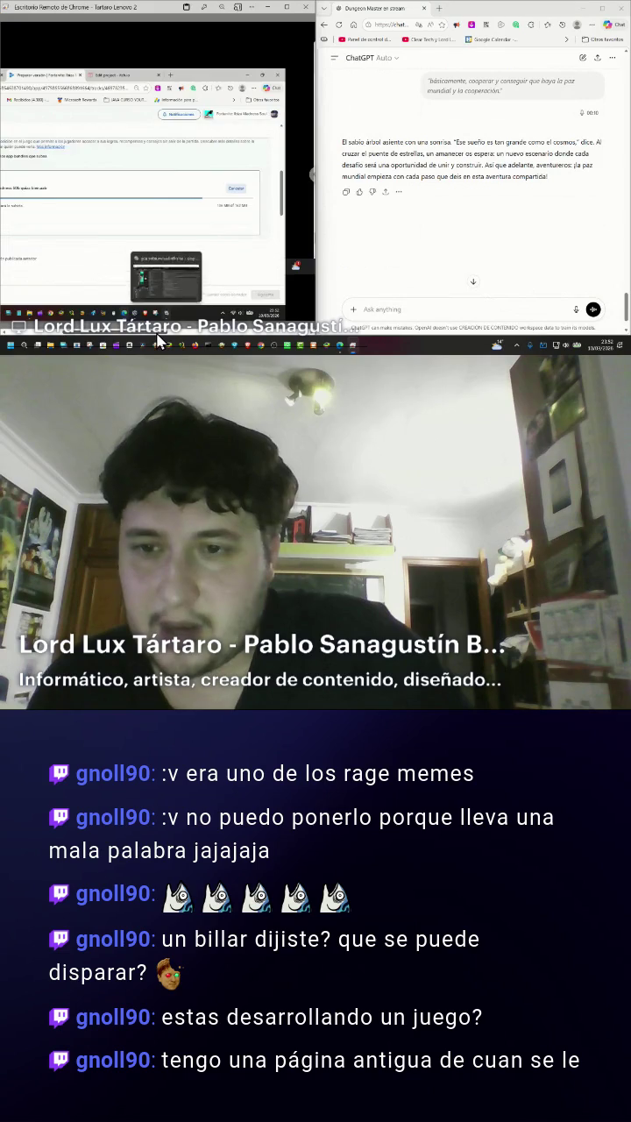
mouse_move(191, 317)
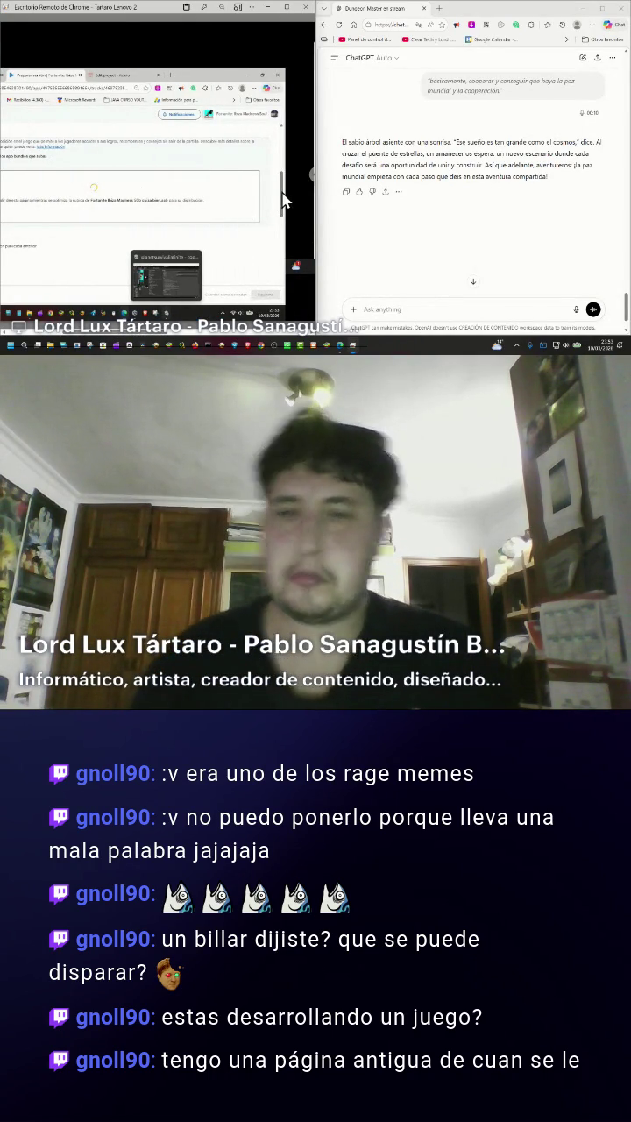
scroll(281, 211, down, 1)
scroll(281, 210, down, 5)
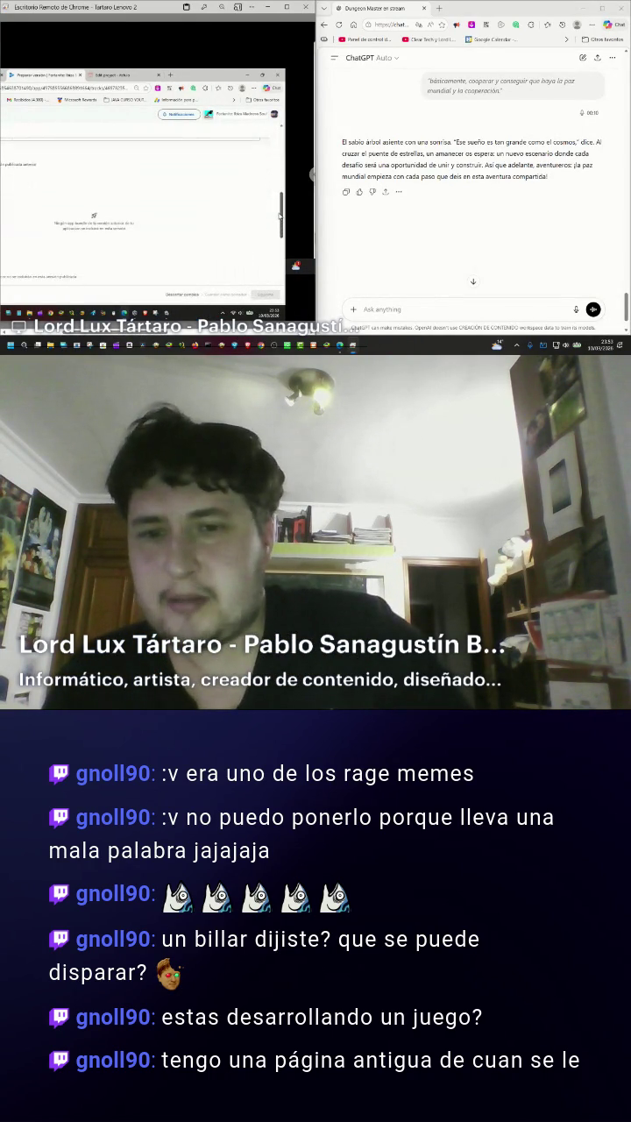
scroll(276, 256, up, 2)
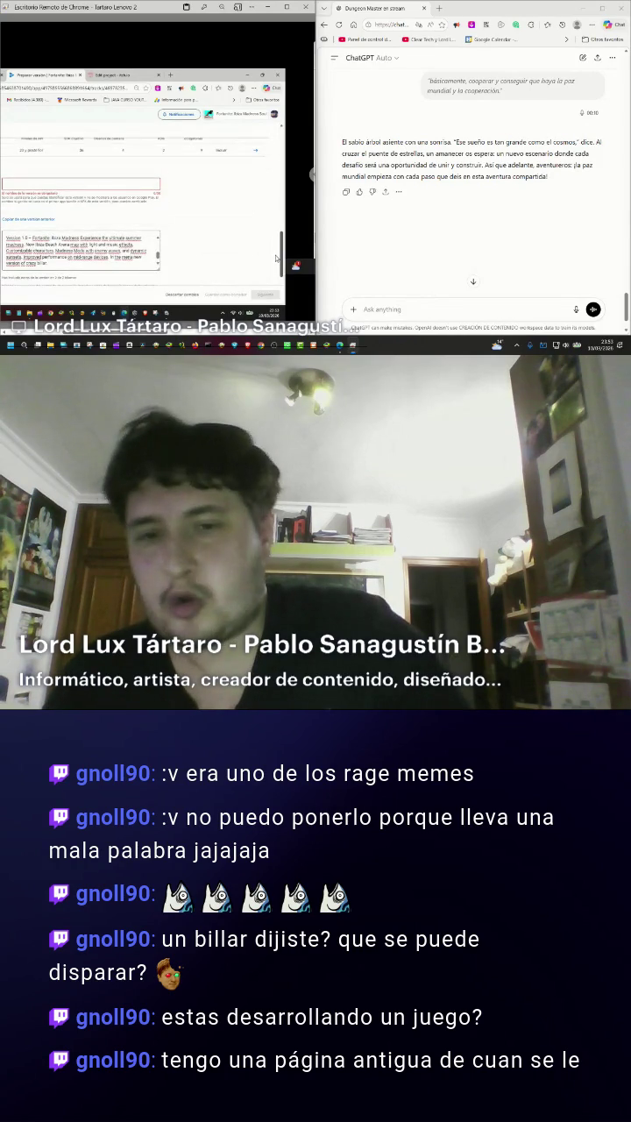
scroll(276, 258, down, 3)
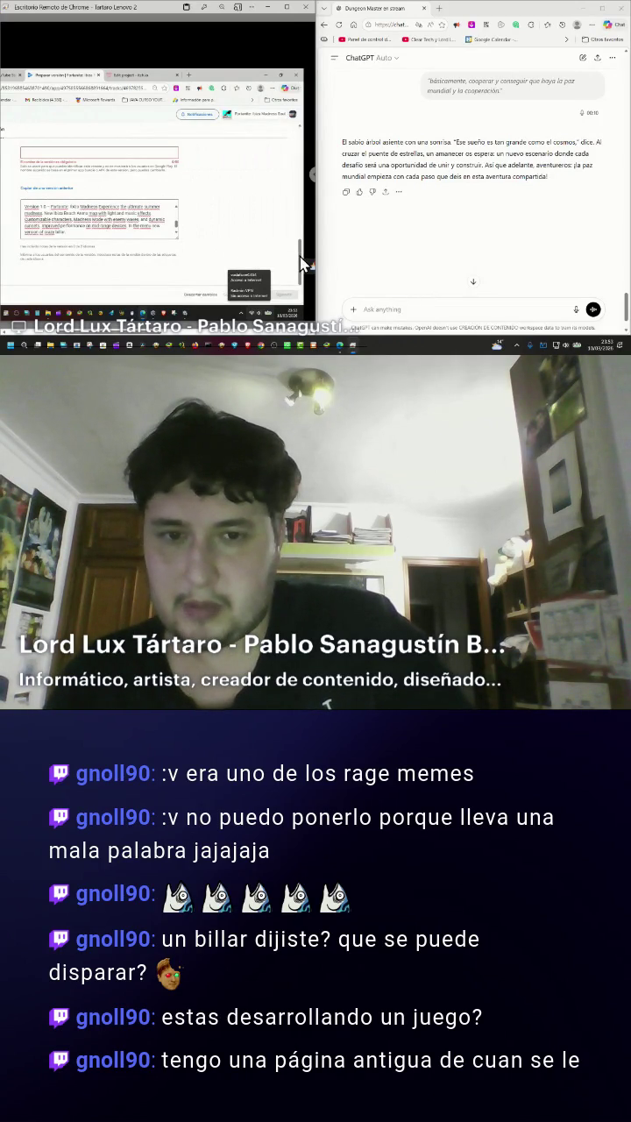
drag(300, 256, 309, 180)
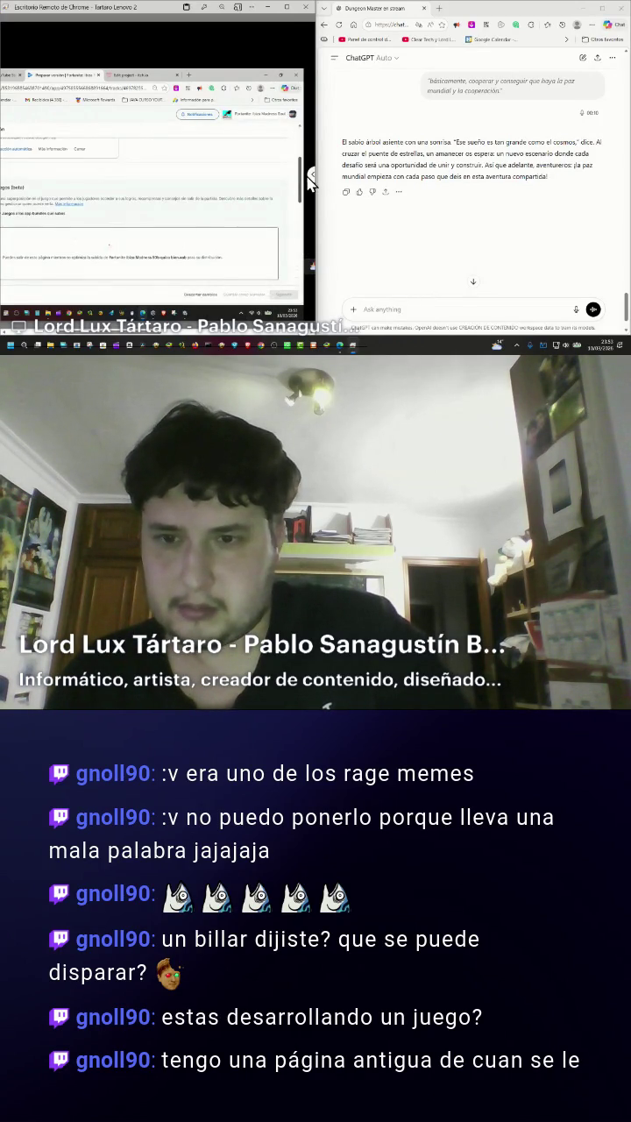
scroll(309, 180, down, 1)
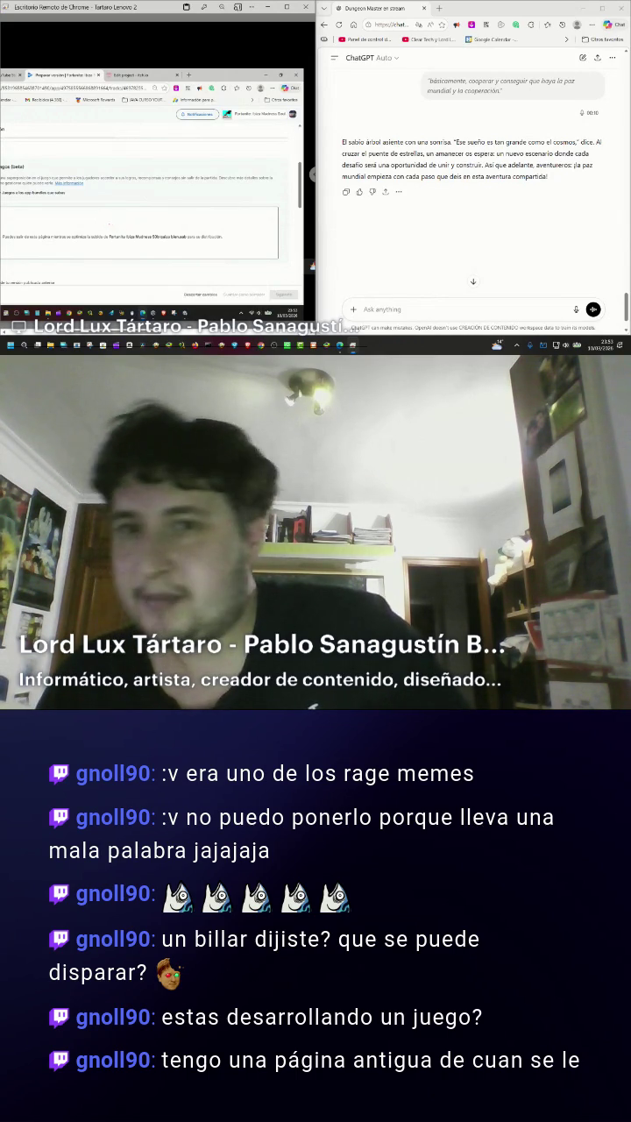
After a quick look at the itch.io tab, move the production release on with Siguiente
click(114, 76)
click(77, 77)
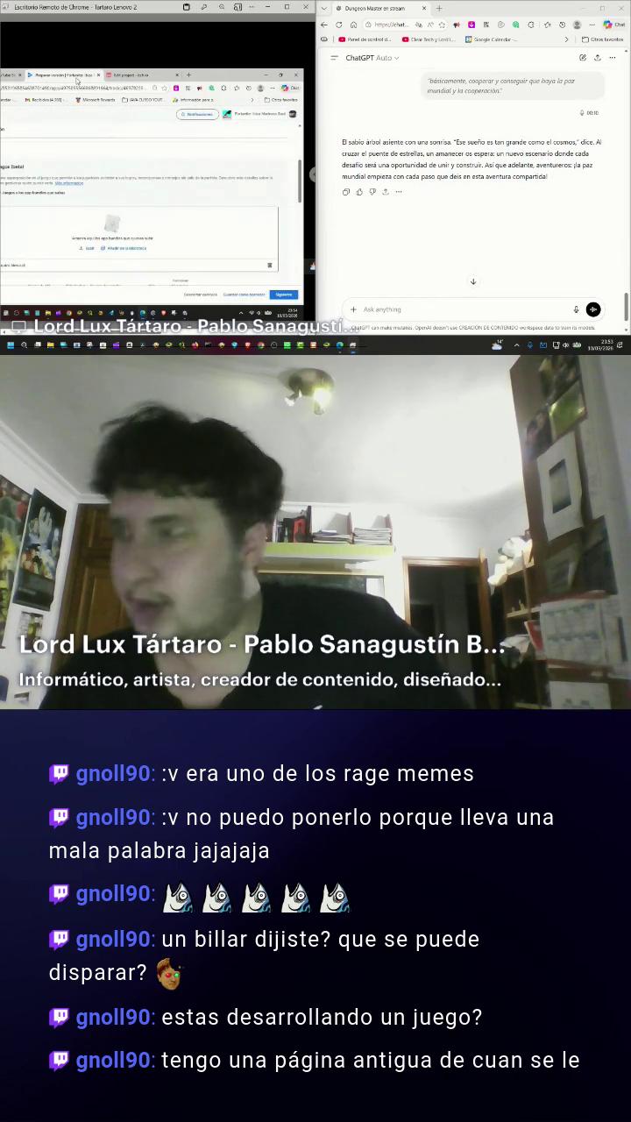
scroll(233, 255, down, 2)
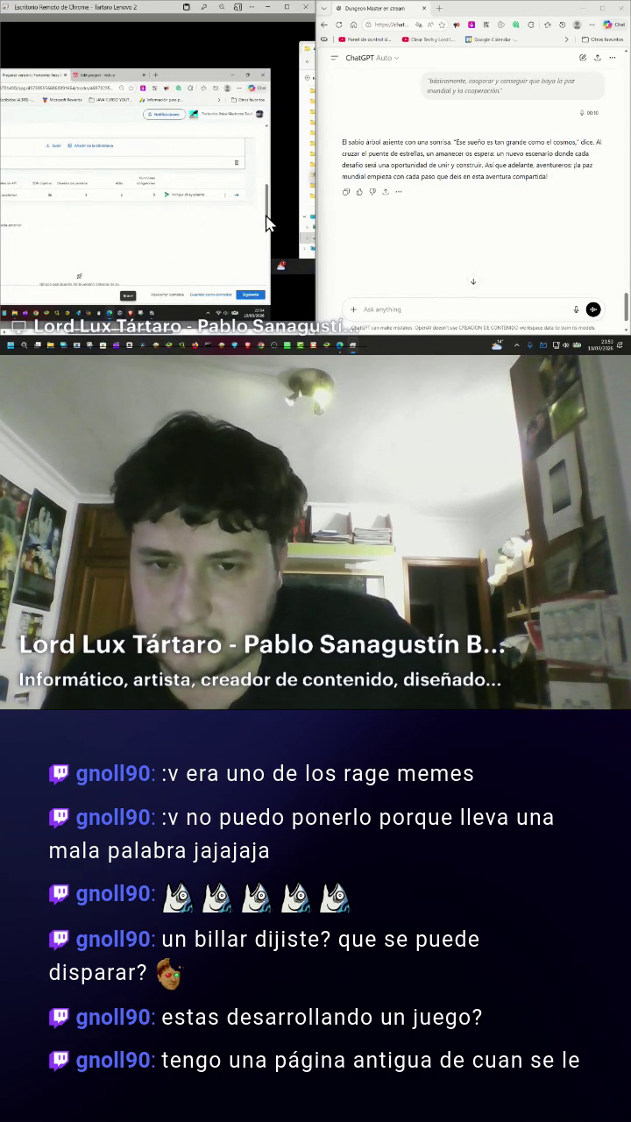
drag(267, 224, 265, 278)
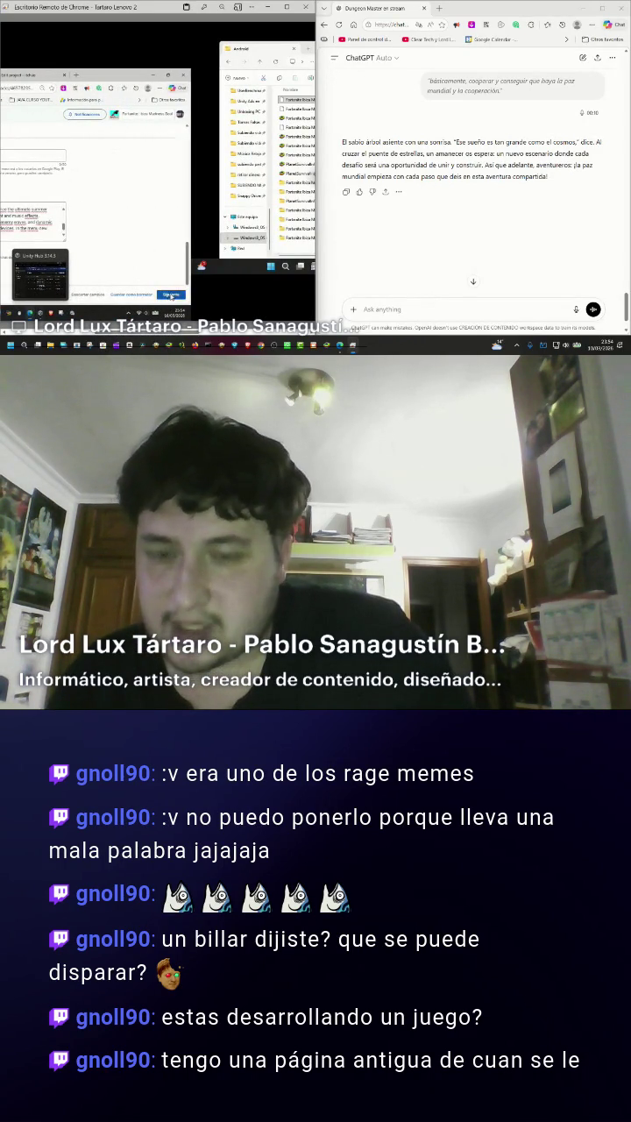
click(171, 294)
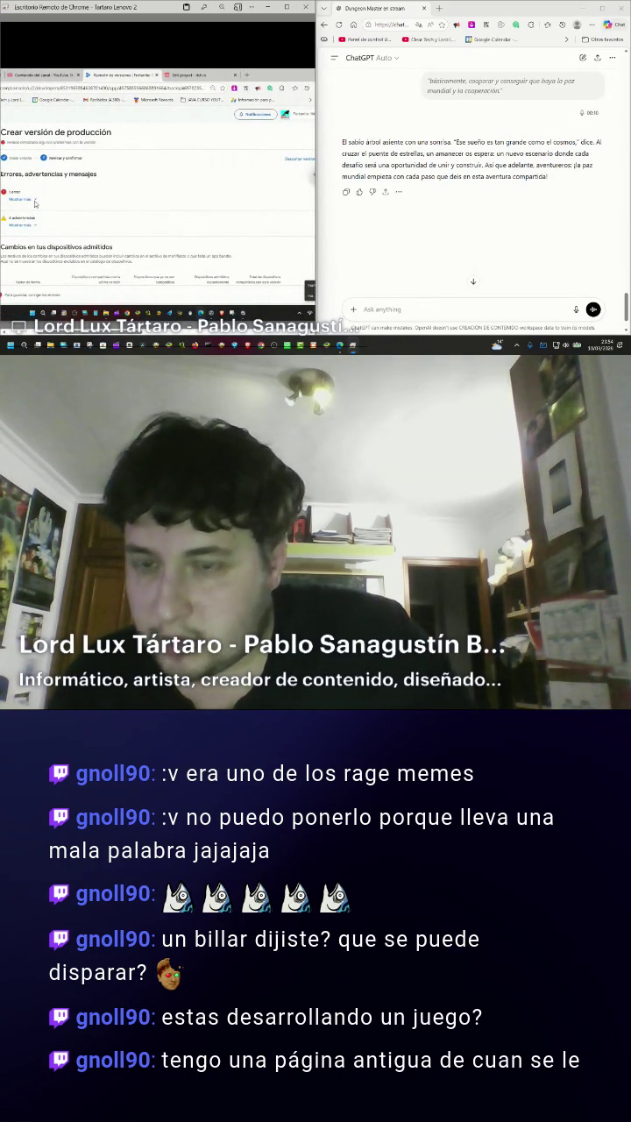
Expand the 1 error and 4 advertencias details, then copy the error message line
click(33, 201)
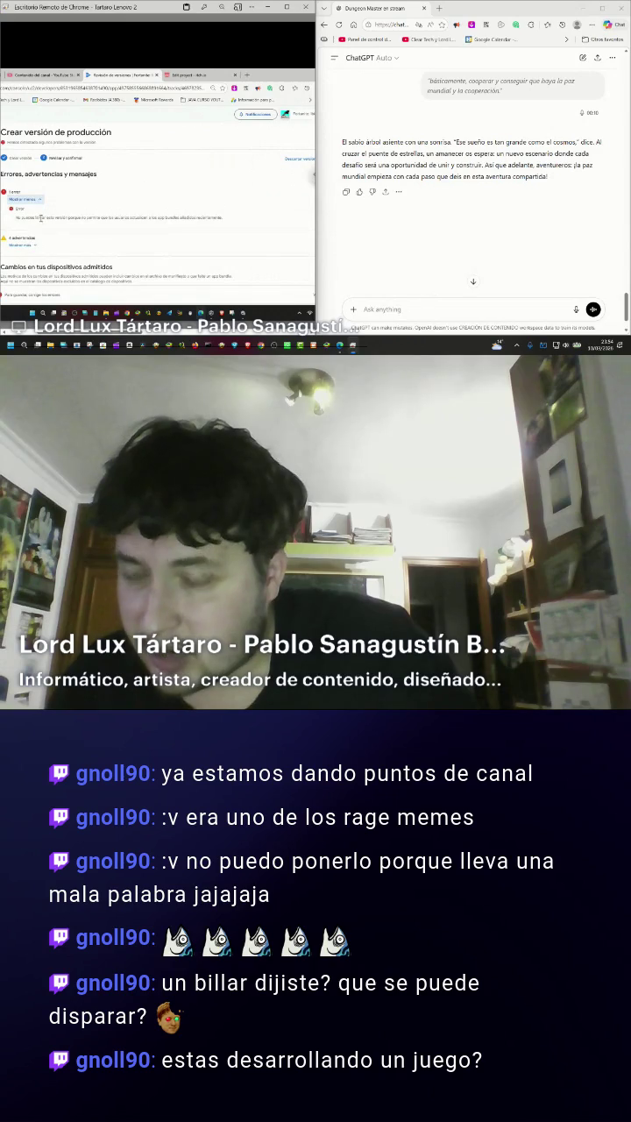
click(36, 245)
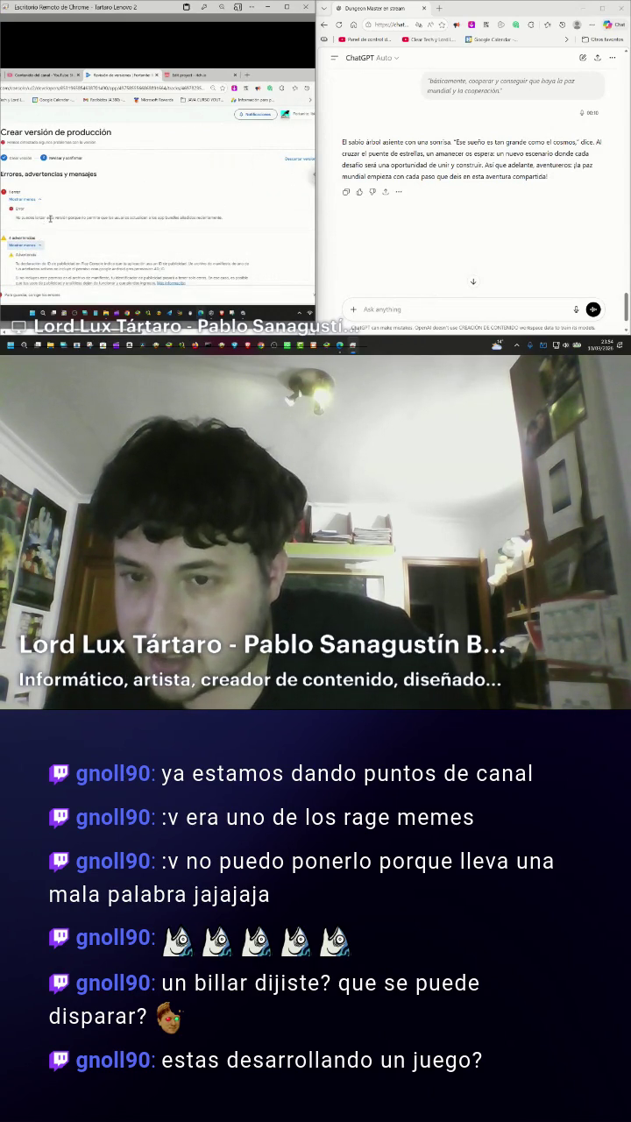
triple_click(54, 218)
key(ctrl+c)
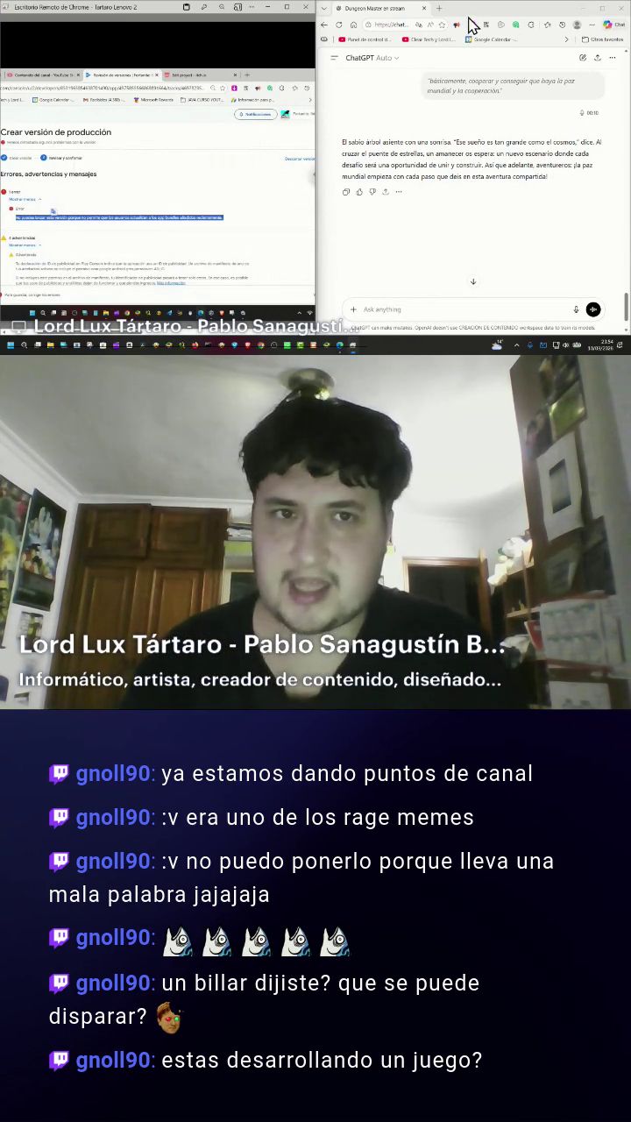
Paste the copied 'users couldn't update to new bundles' error into a new chat and send it
click(334, 58)
click(359, 81)
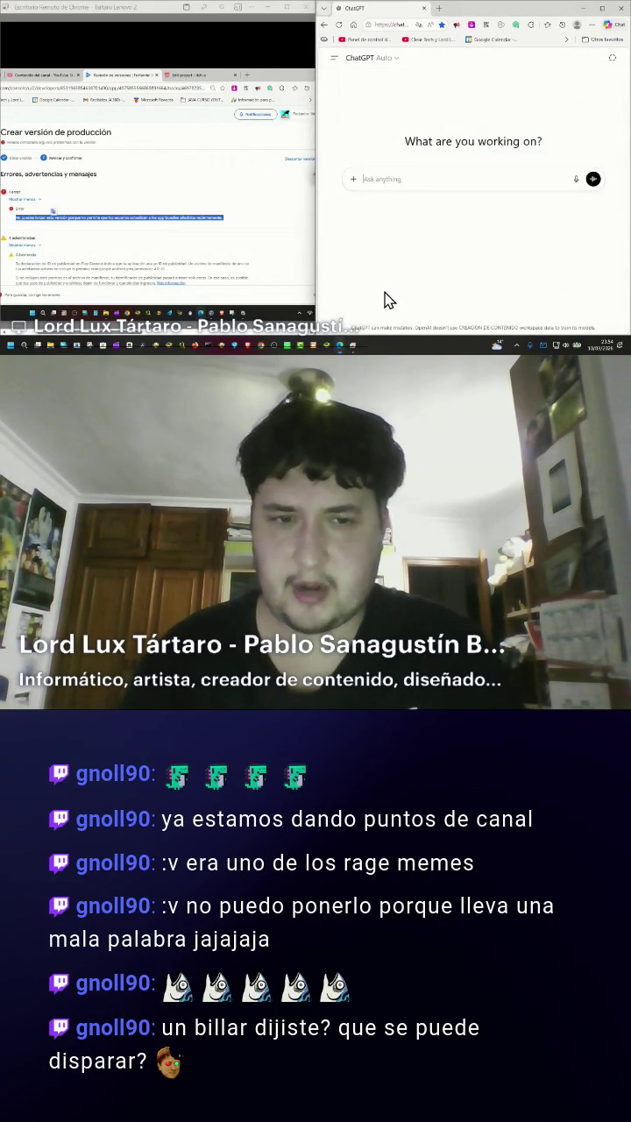
click(456, 210)
key(ctrl+v)
key(Return)
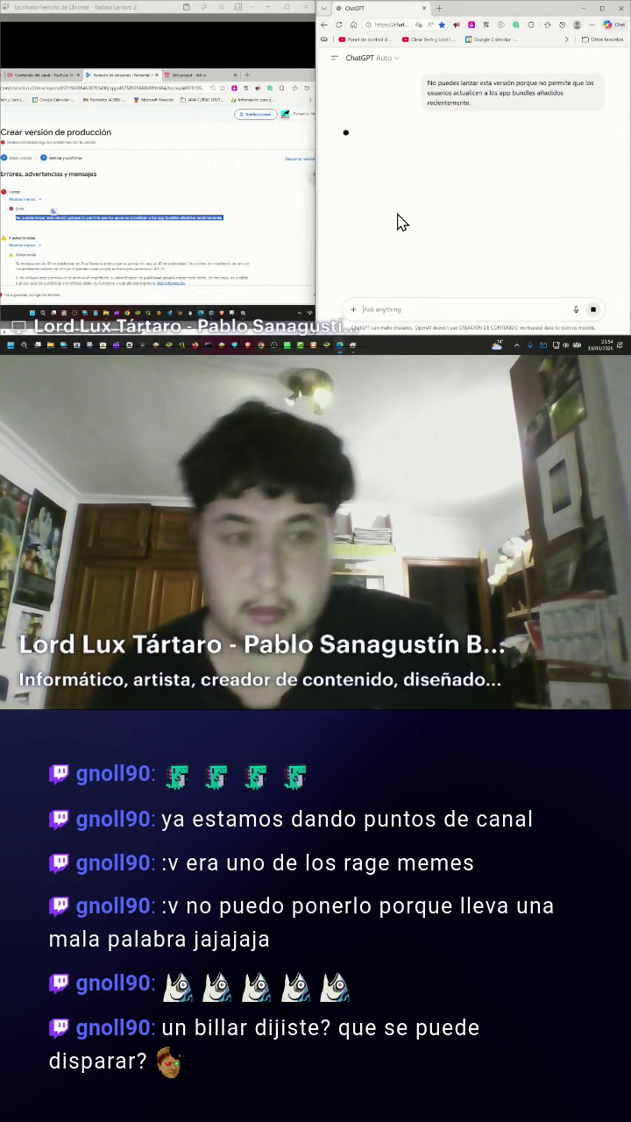